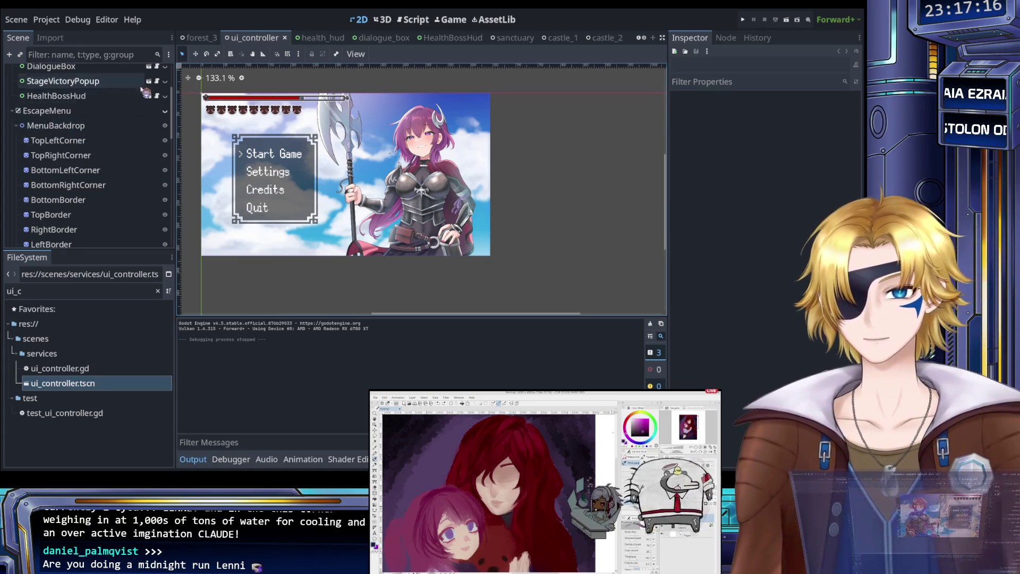
# Step: Select the FileSystem filter field to replace the 'ui_c' search text
pyautogui.click(7, 291)
# Step: Filter the FileSystem on 'TODO' and open TODO.md in the script editor
pyautogui.write('TODO')
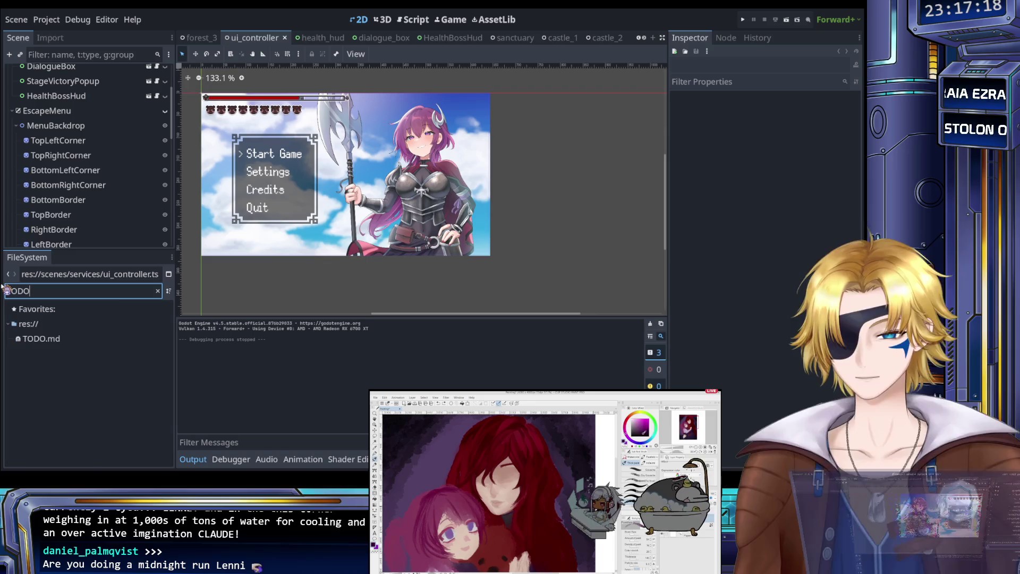
pyautogui.doubleClick(66, 340)
pyautogui.click(398, 216)
pyautogui.scroll(1, 393, 210)
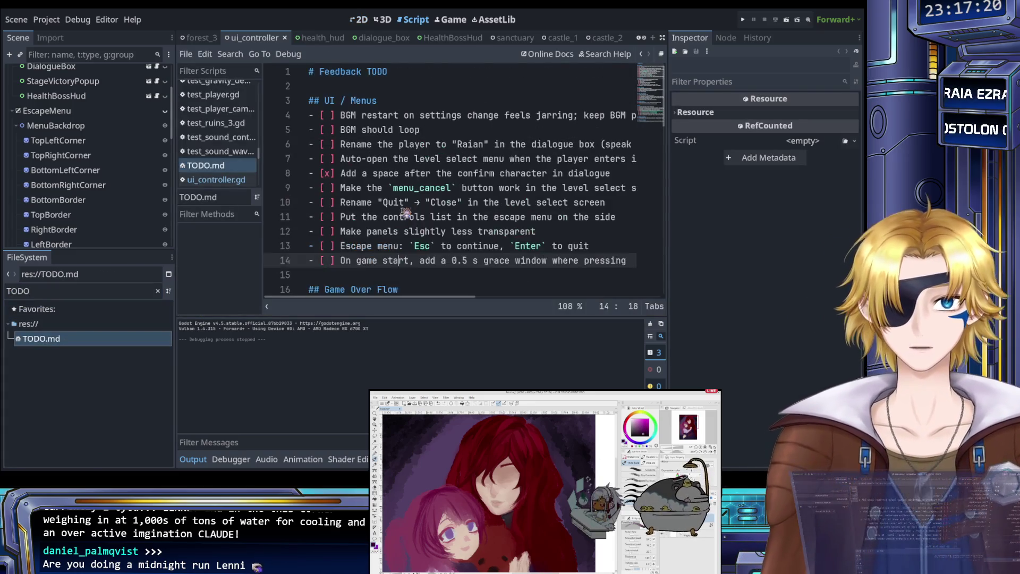
# Step: Mark the first five UI / Menus checkboxes with X, through the menu_cancel item
pyautogui.click(326, 116)
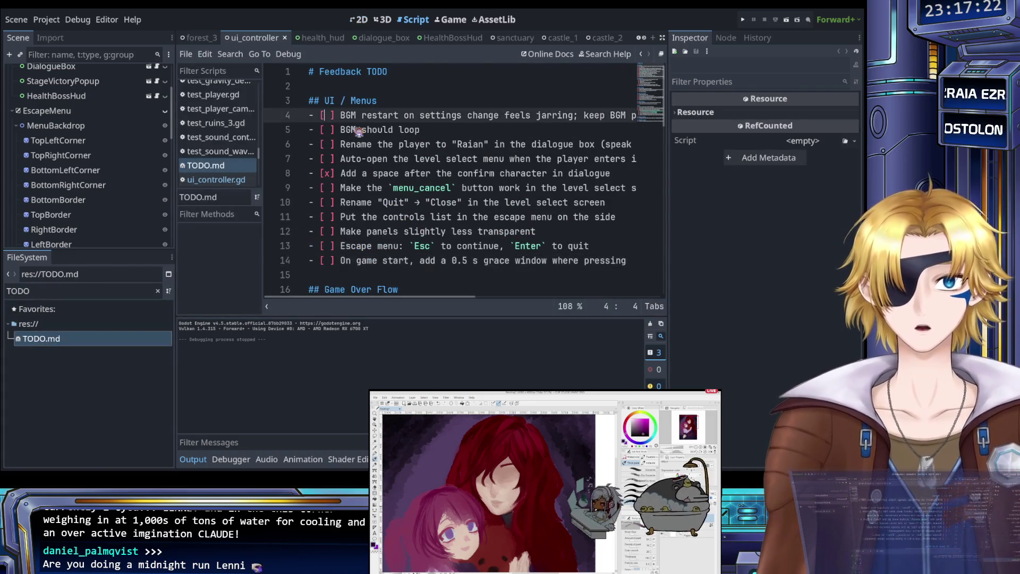
pyautogui.press('Delete')
pyautogui.write('X')
pyautogui.press('Down')
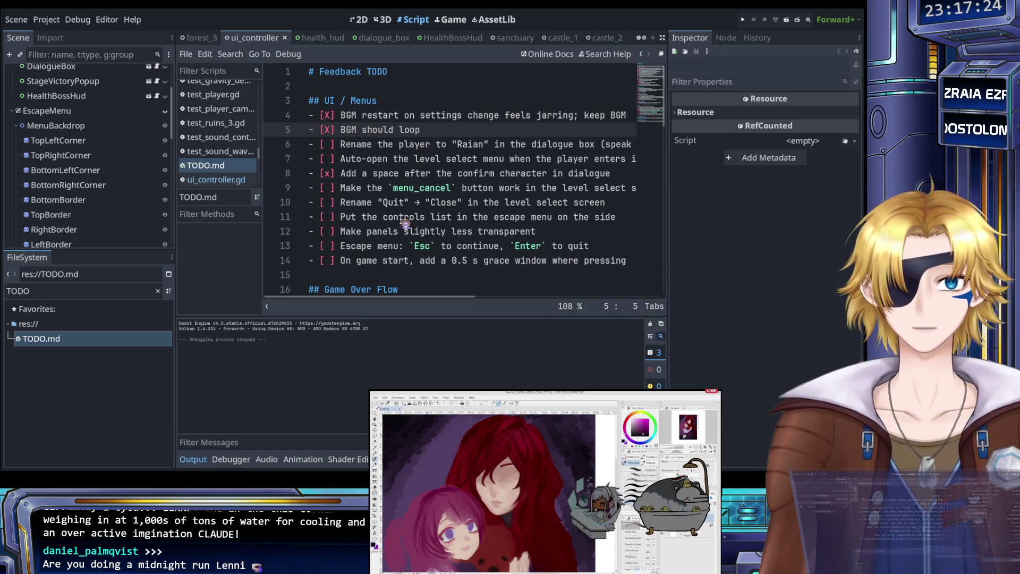
pyautogui.press('BackSpace')
pyautogui.write('X')
pyautogui.press('Down')
pyautogui.hotkey('shift', 'Left')
pyautogui.write('X')
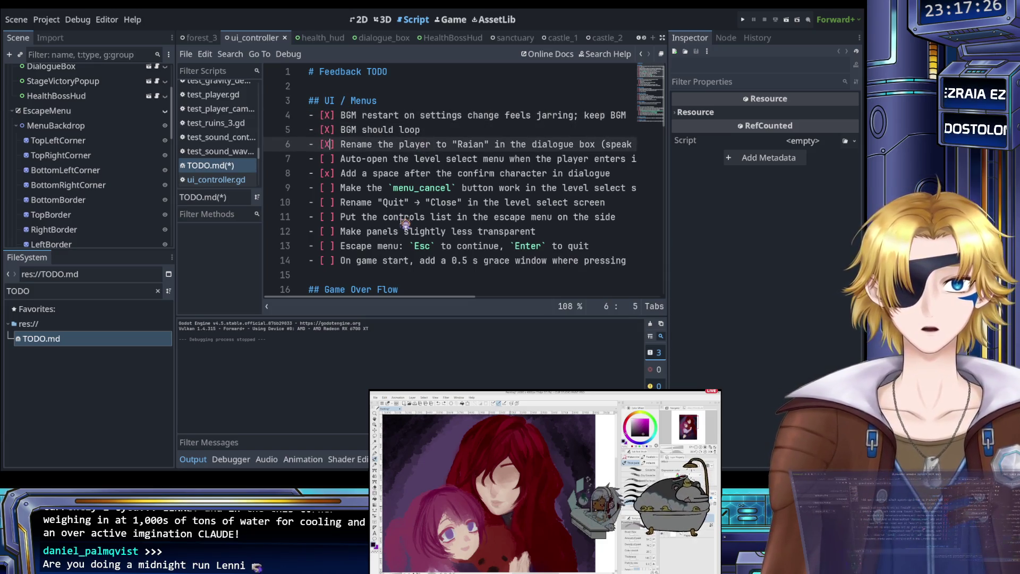
pyautogui.press('Down')
pyautogui.press('BackSpace')
pyautogui.write('X')
pyautogui.press('Down')
pyautogui.press('Down')
pyautogui.press('BackSpace')
pyautogui.write('X')
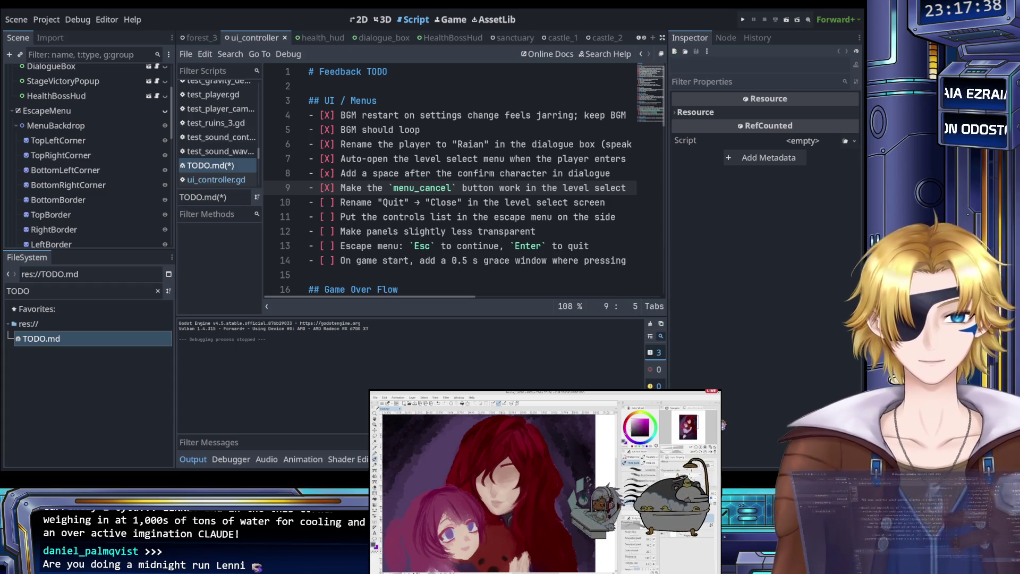
# Step: Tick the Rename 'Quit' to 'Close', controls list and panel transparency items
pyautogui.click(330, 203)
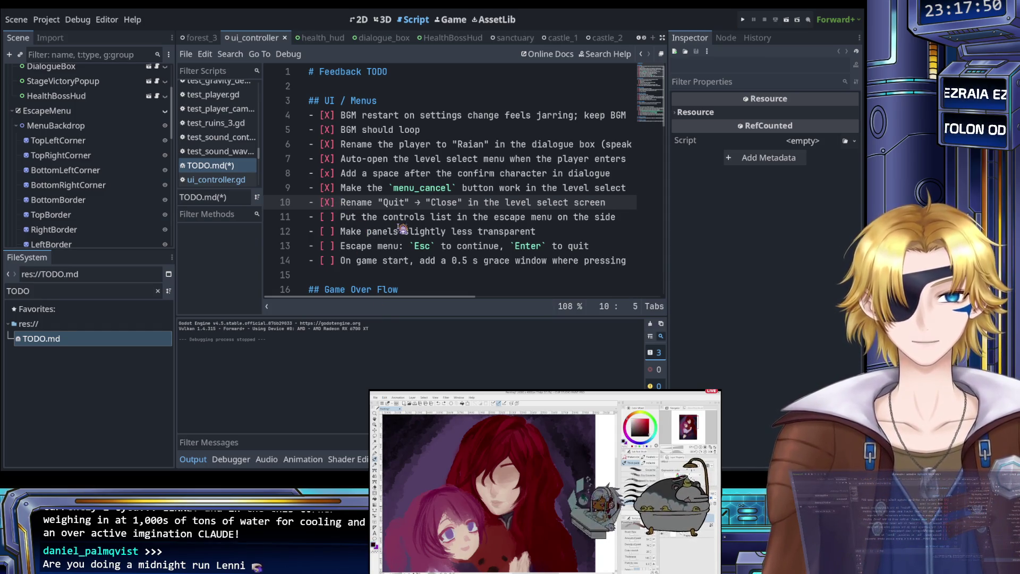
pyautogui.write('X')
pyautogui.press('Down')
pyautogui.hotkey('shift', 'Left')
pyautogui.write('X')
pyautogui.press('Down')
pyautogui.hotkey('shift', 'Left')
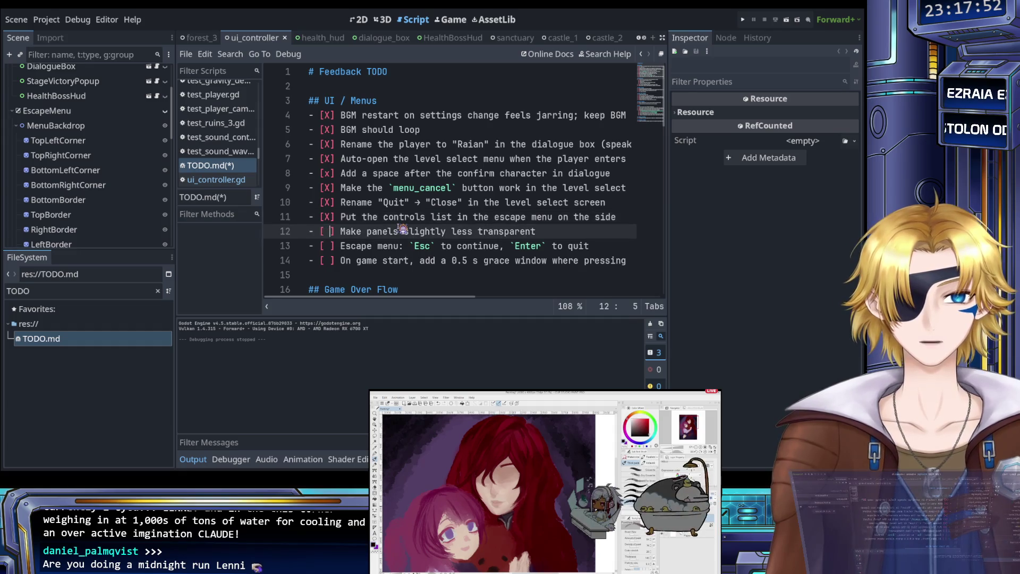
pyautogui.write('X')
pyautogui.scroll(-1, 402, 229)
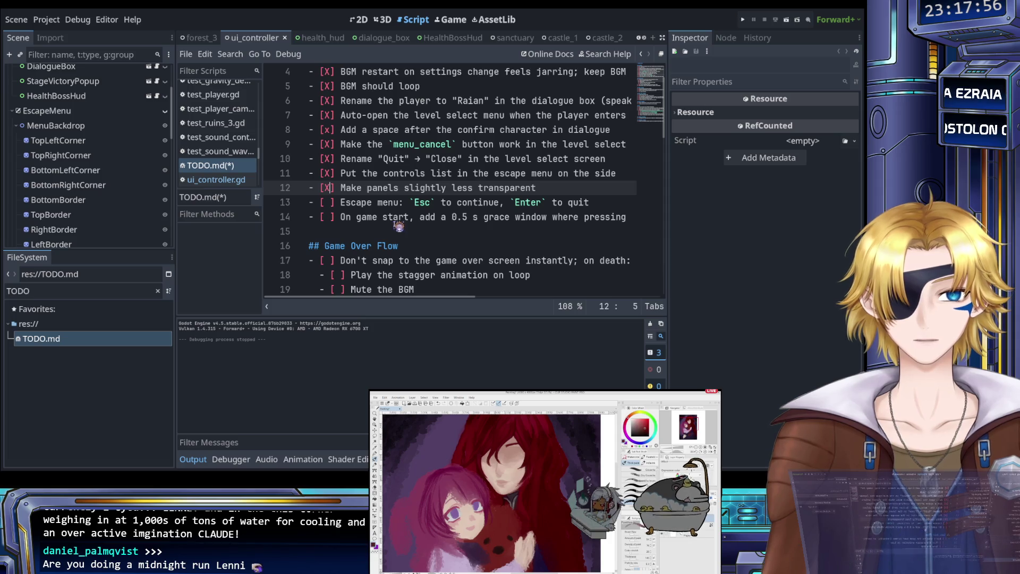
pyautogui.scroll(-1, 399, 226)
pyautogui.scroll(-1, 398, 226)
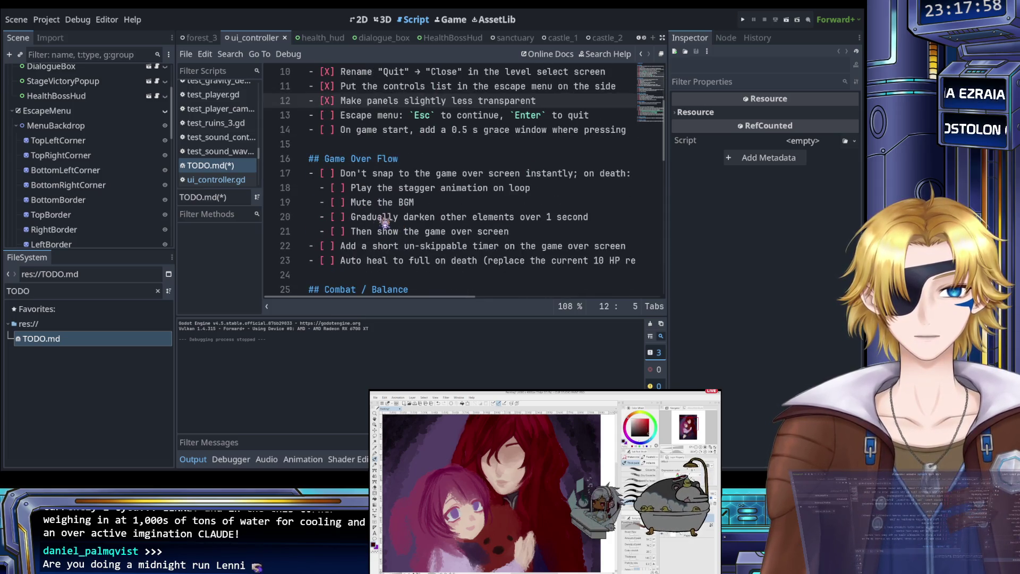
pyautogui.click(326, 174)
pyautogui.scroll(-1, 363, 212)
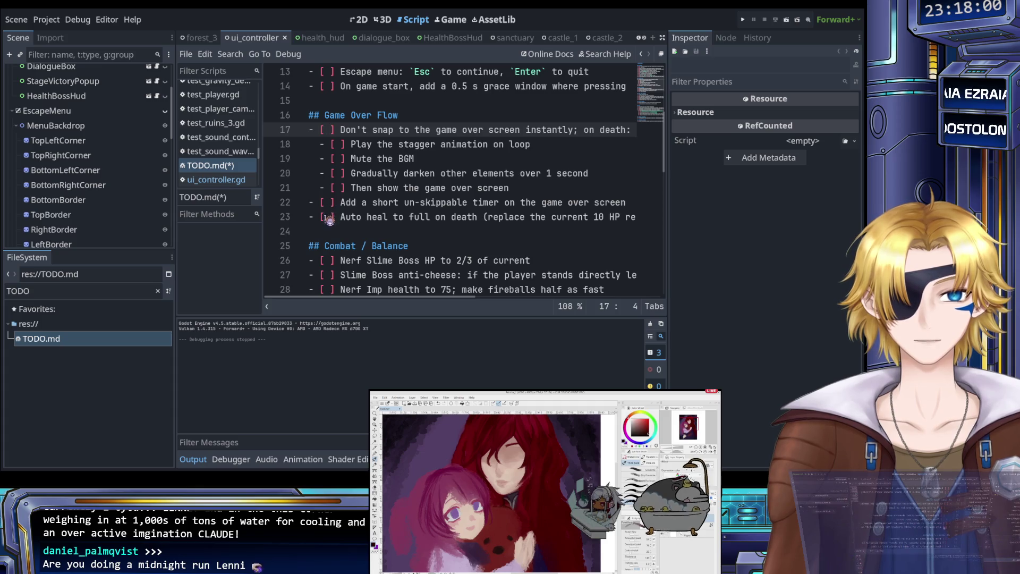
pyautogui.scroll(4, 329, 223)
pyautogui.scroll(-4, 328, 226)
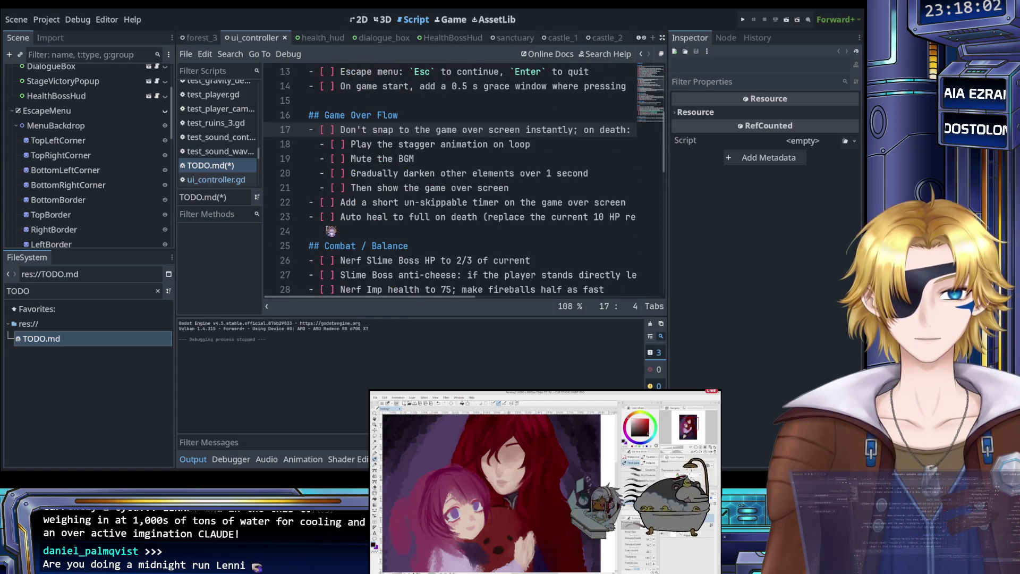
pyautogui.scroll(-2, 327, 226)
pyautogui.click(326, 179)
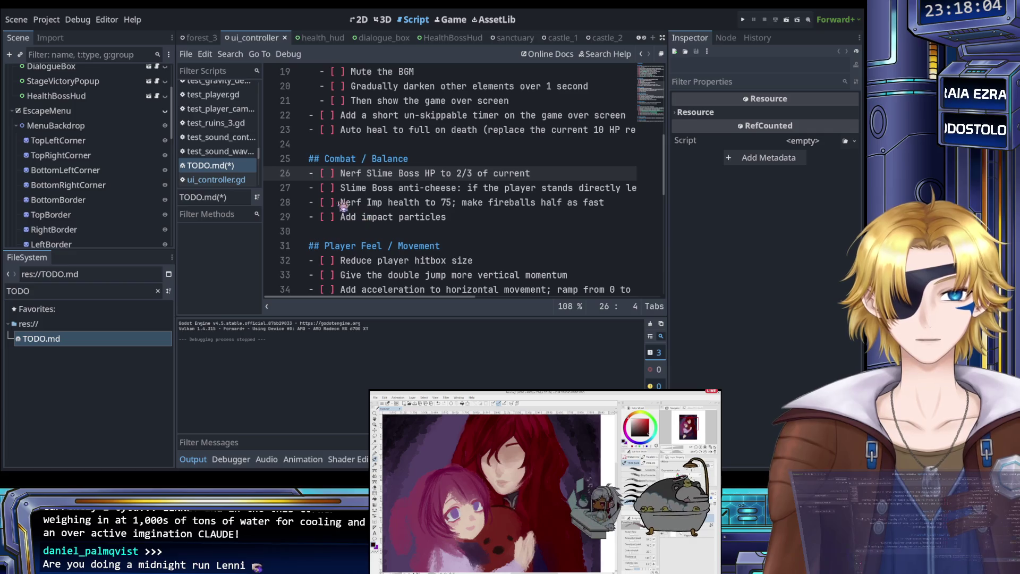
pyautogui.scroll(-2, 335, 227)
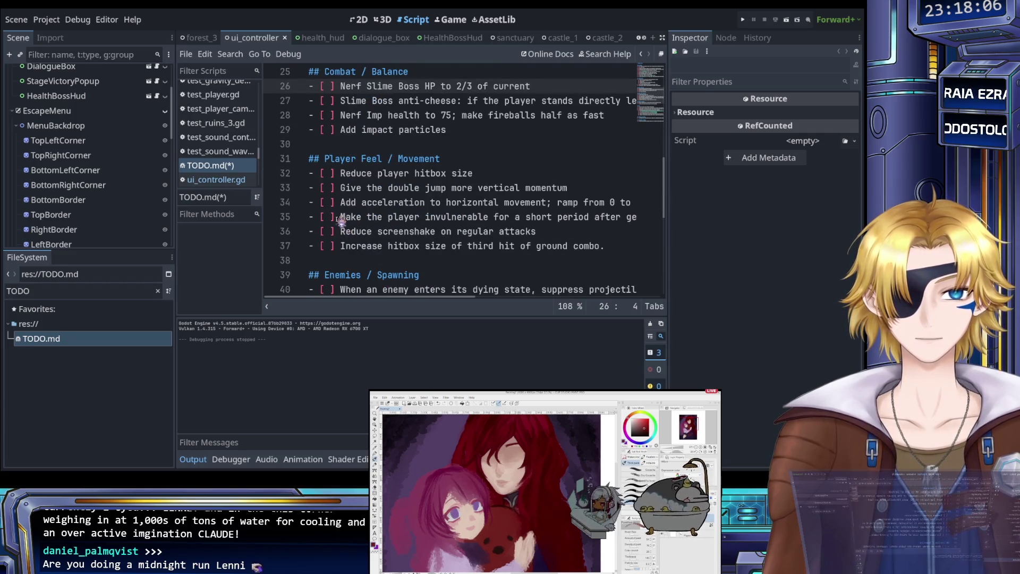
pyautogui.click(331, 174)
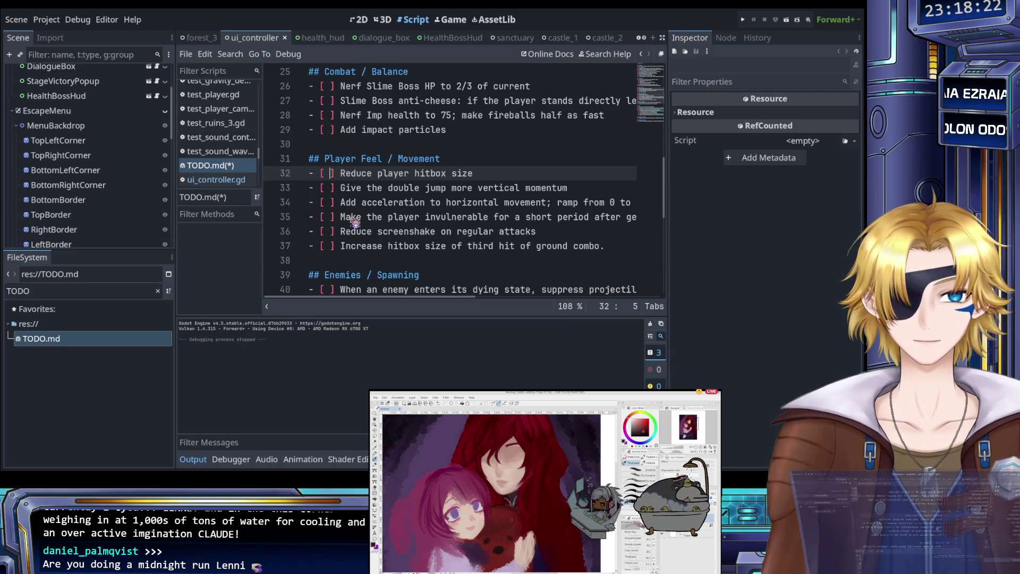
pyautogui.press('Down')
pyautogui.press('Down')
pyautogui.press('Down')
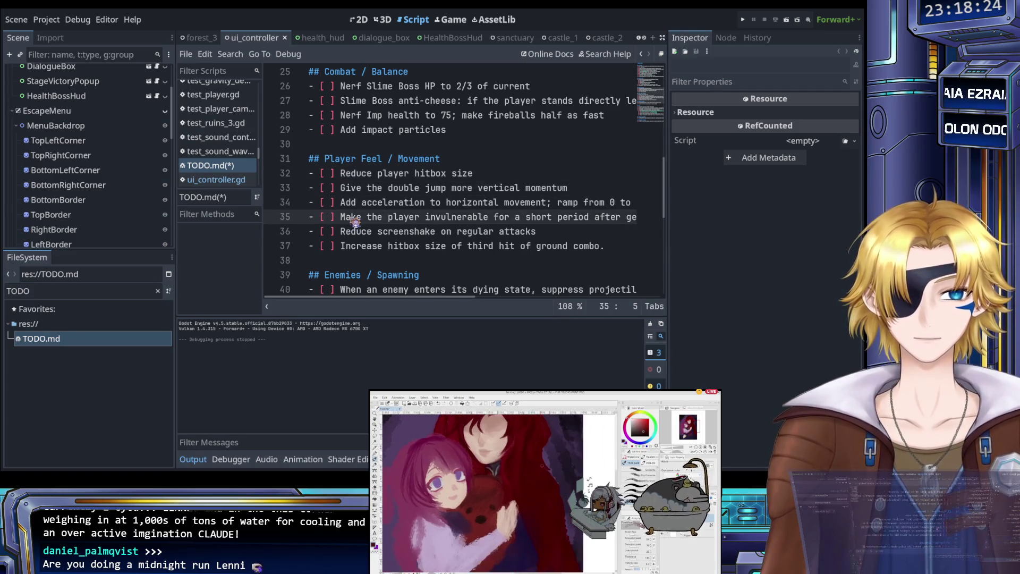
pyautogui.press('Down')
pyautogui.press('Down')
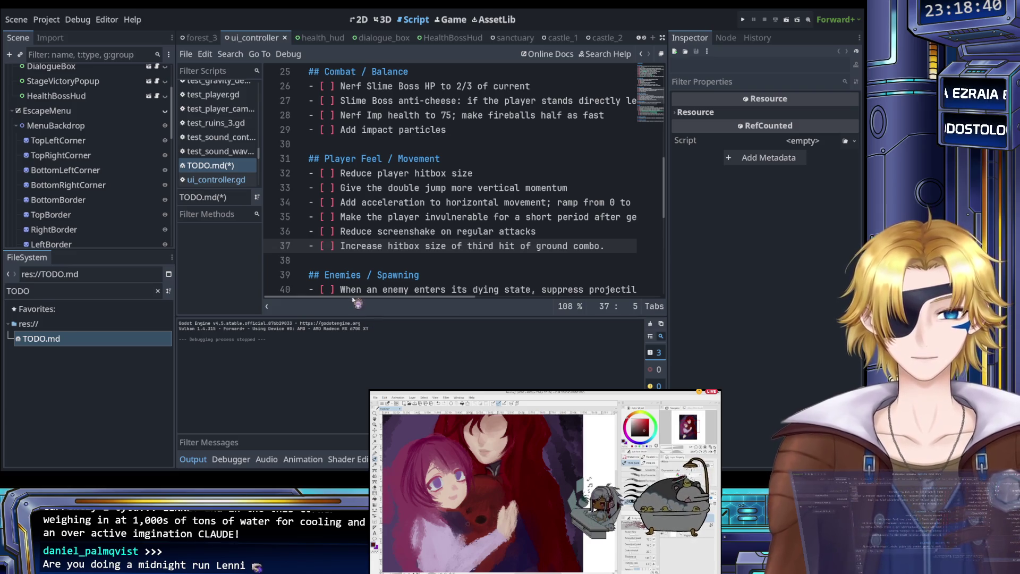
pyautogui.scroll(-2, 367, 232)
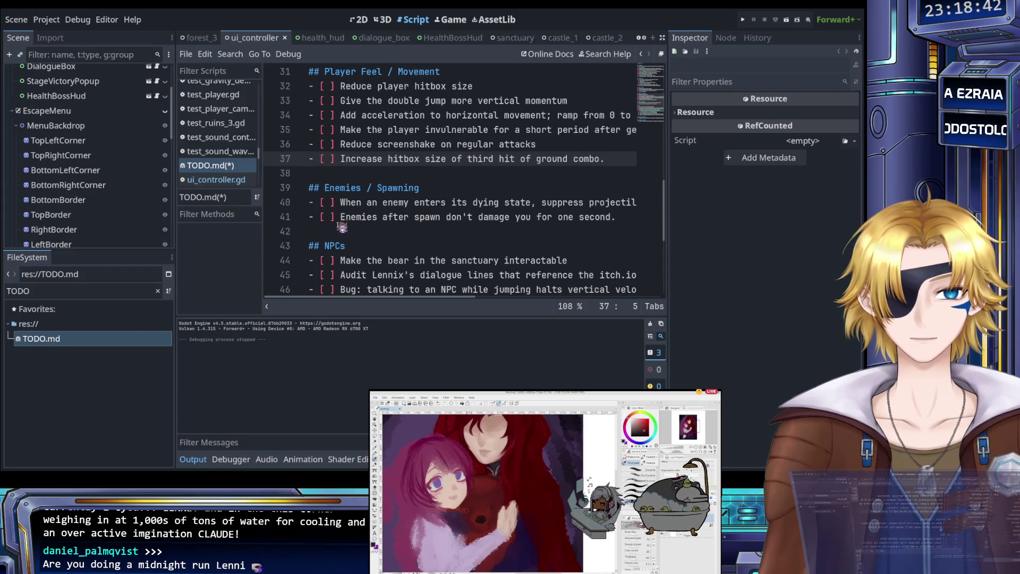
# Step: Tick the NPC dialogue-audit and talking-while-jumping bug items with X
pyautogui.scroll(-2, 343, 239)
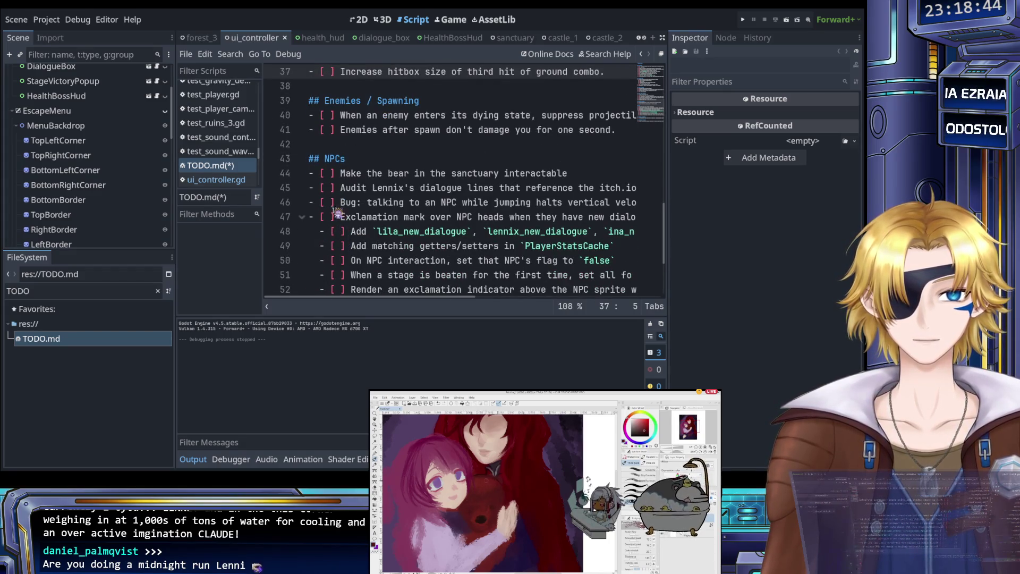
pyautogui.click(328, 188)
pyautogui.press('Delete')
pyautogui.write('X')
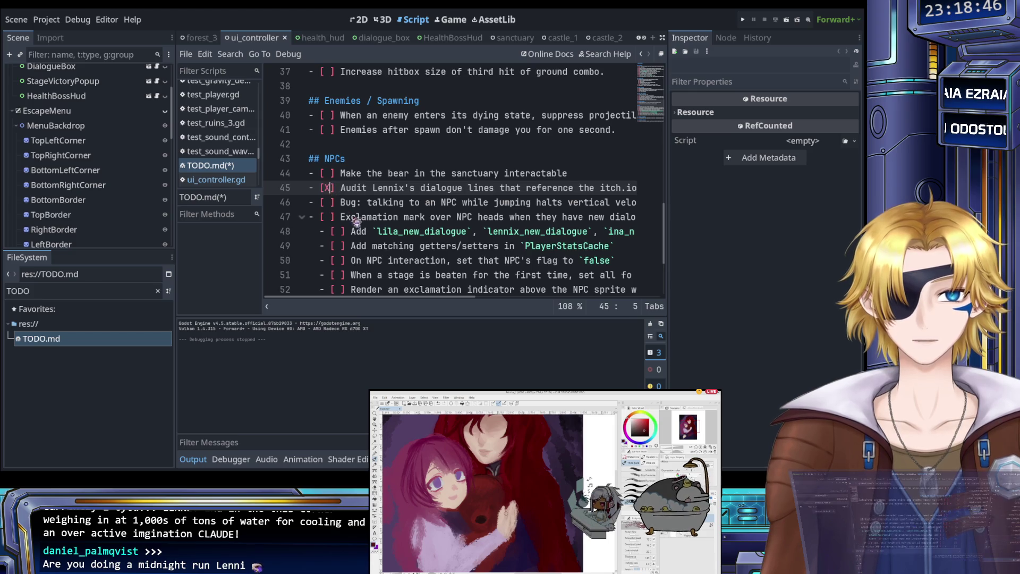
pyautogui.press('Down')
pyautogui.press('BackSpace')
pyautogui.write('X')
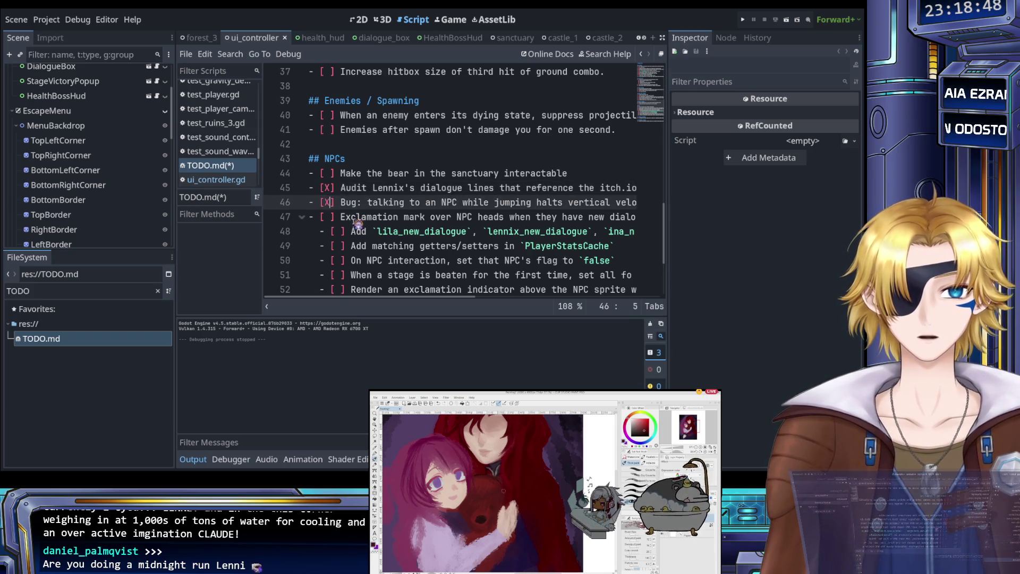
# Step: Save TODO.md with Ctrl+S and review the Game Over Flow and Combat items
pyautogui.scroll(-3, 357, 224)
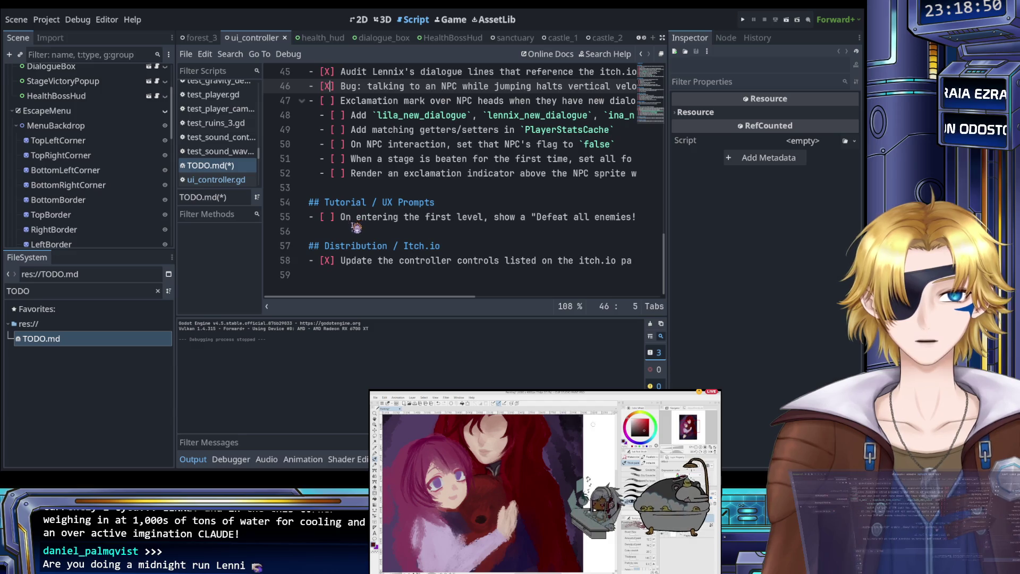
pyautogui.scroll(5, 356, 227)
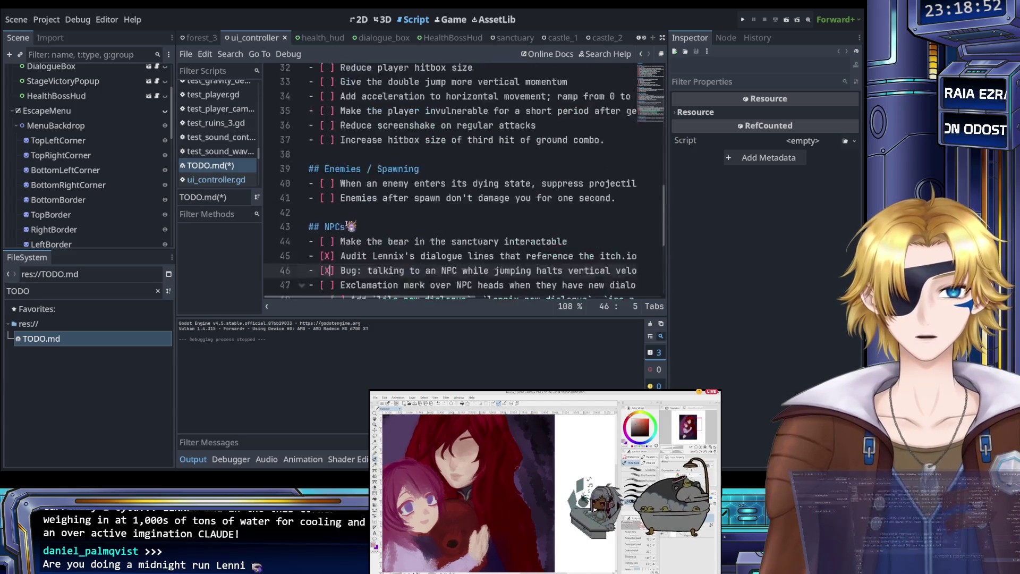
pyautogui.scroll(10, 351, 227)
pyautogui.hotkey('ctrl', 's')
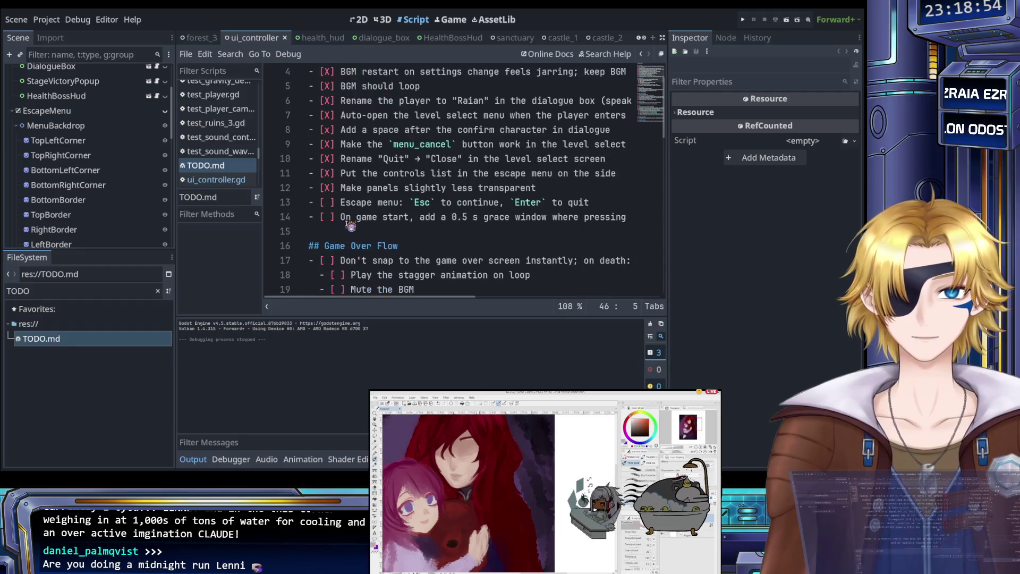
pyautogui.scroll(-2, 351, 225)
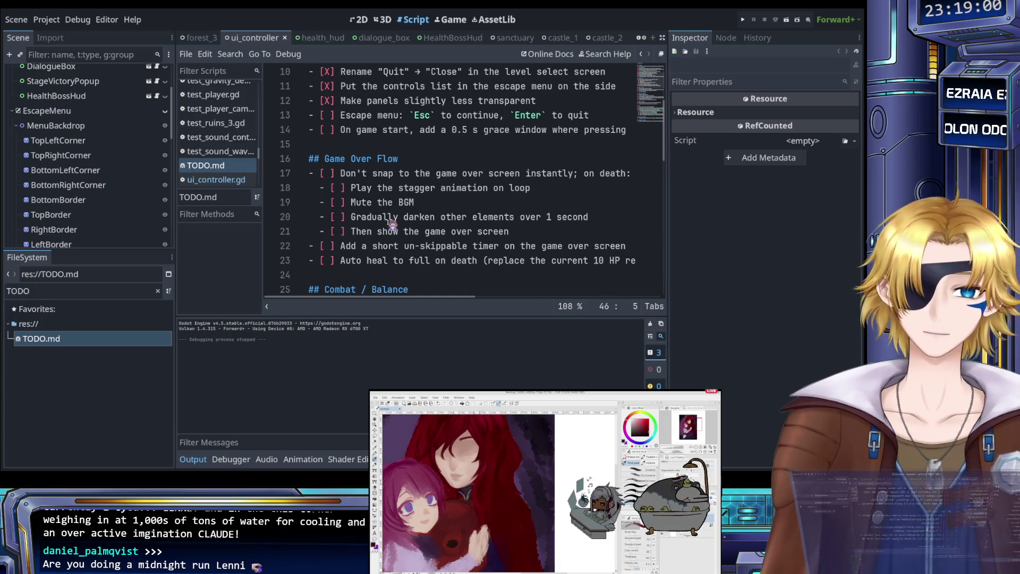
pyautogui.scroll(-1, 392, 226)
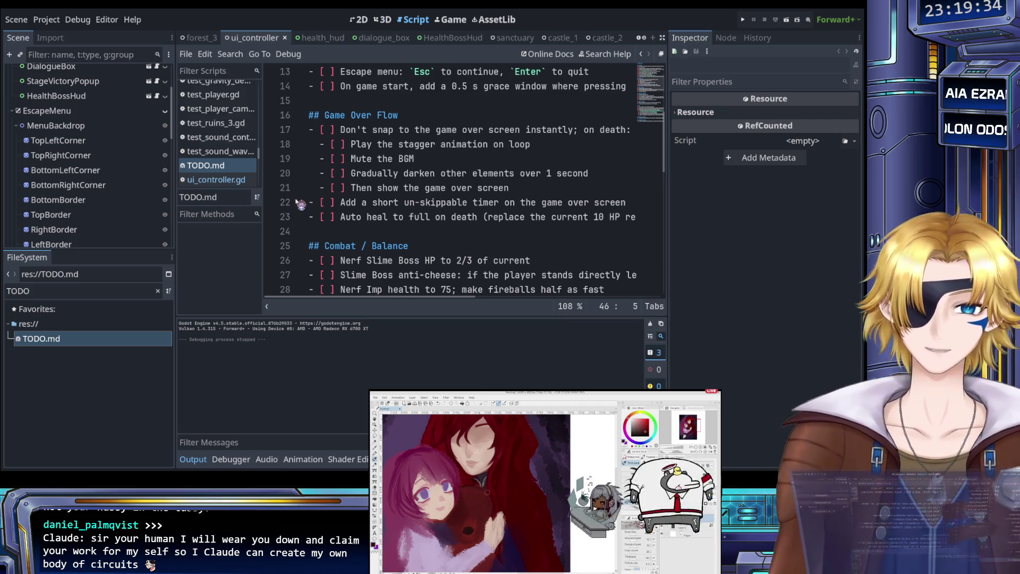
# Step: Select TopRightCorner in the Scene tree to show its Sprite2D properties in the Inspector
pyautogui.click(394, 202)
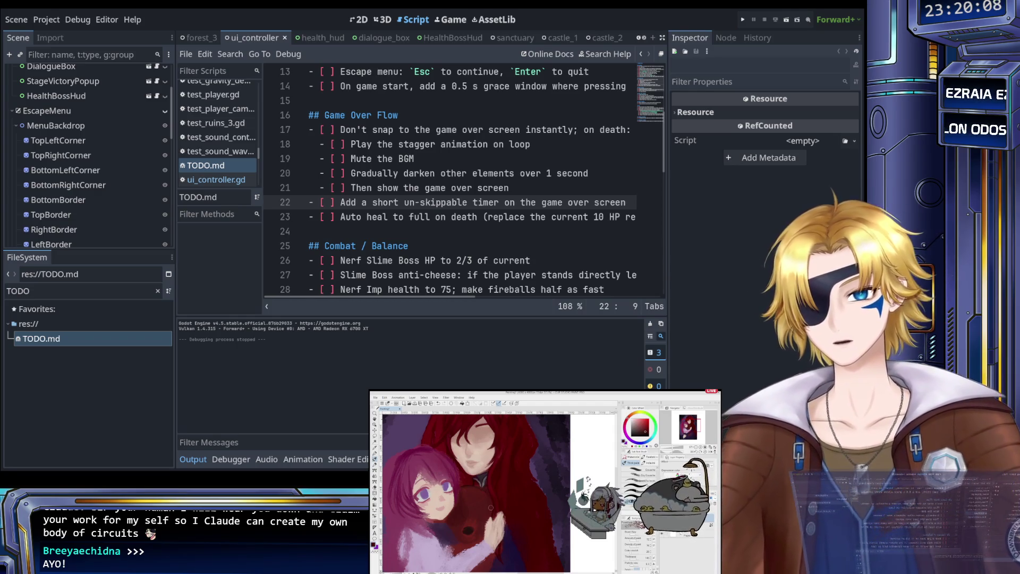
pyautogui.click(61, 155)
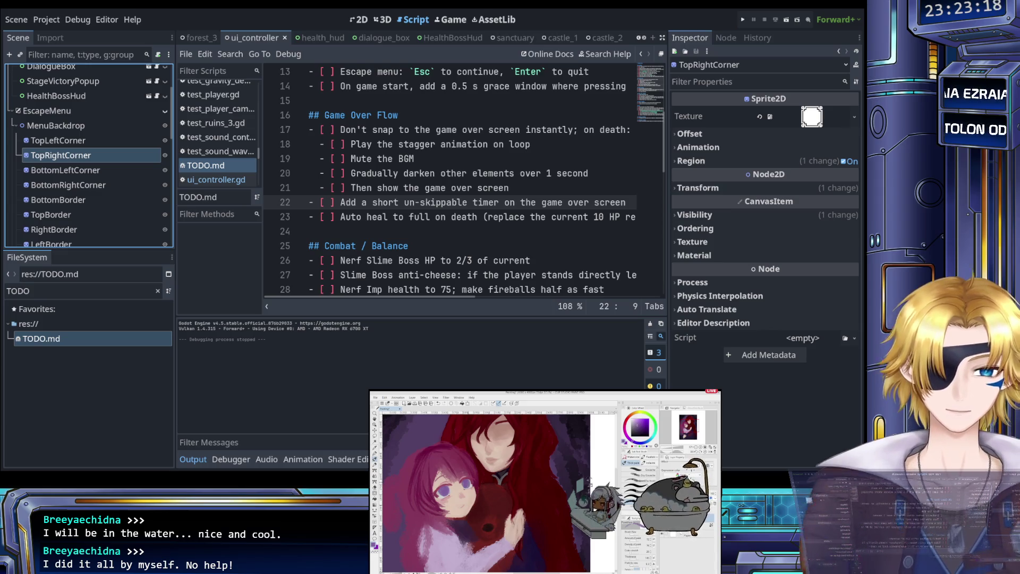
pyautogui.click(369, 188)
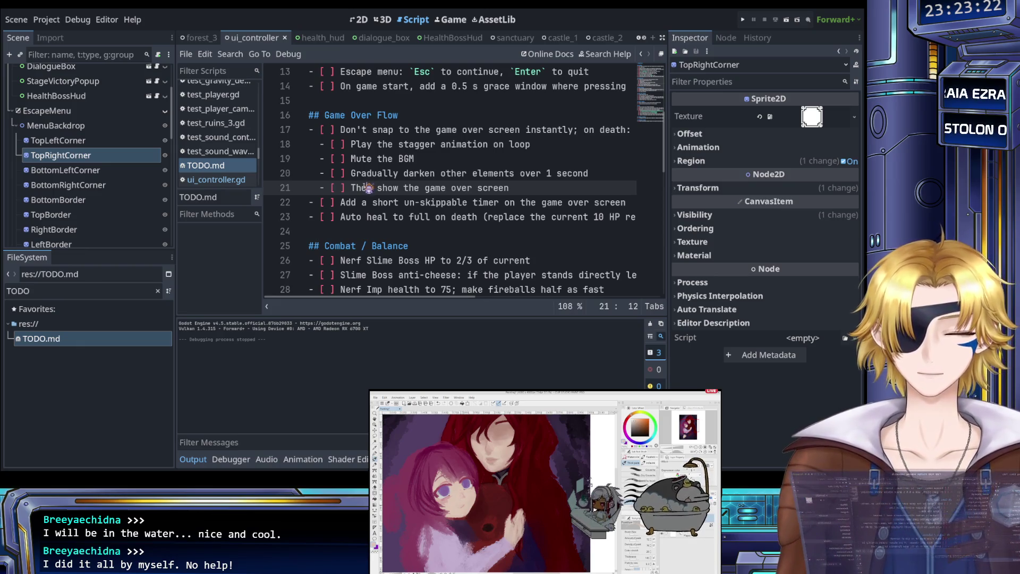
pyautogui.scroll(4, 367, 191)
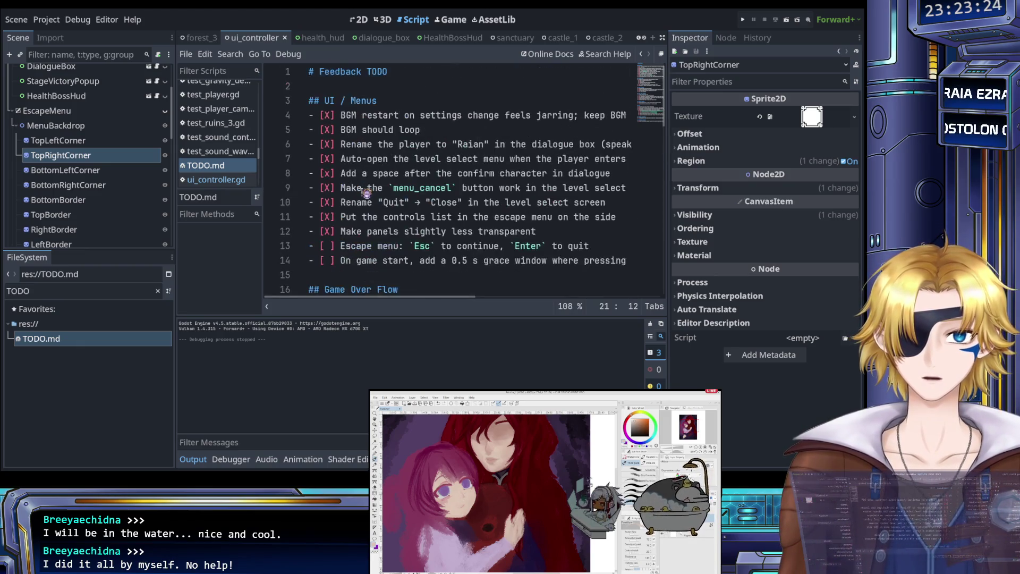
pyautogui.scroll(-6, 367, 192)
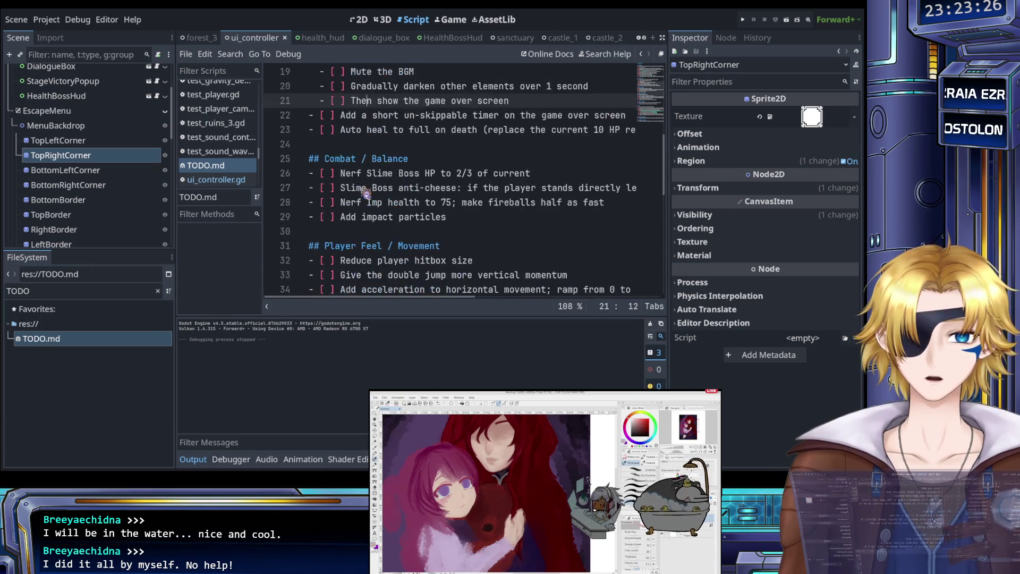
pyautogui.scroll(4, 365, 192)
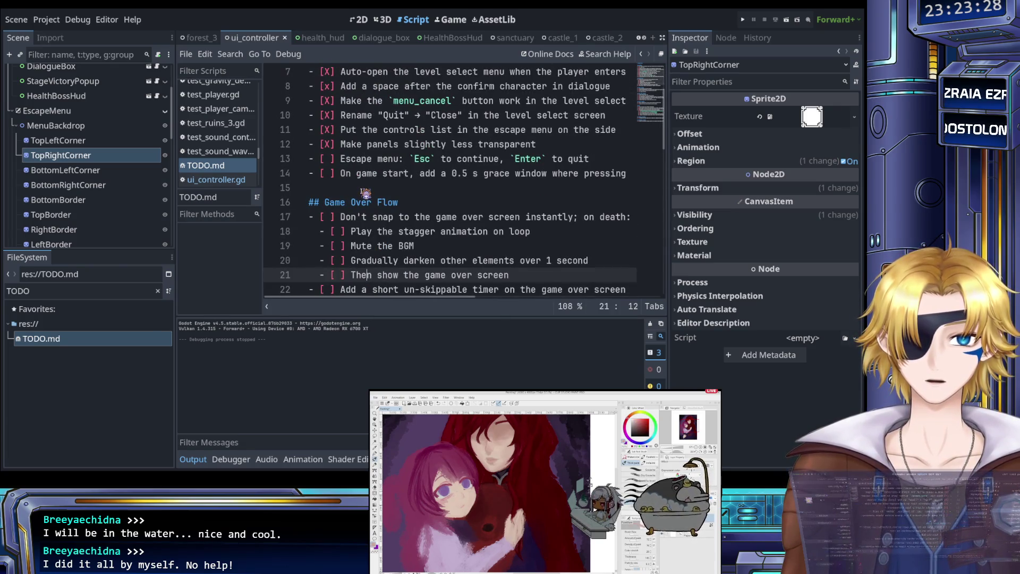
pyautogui.scroll(-2, 366, 192)
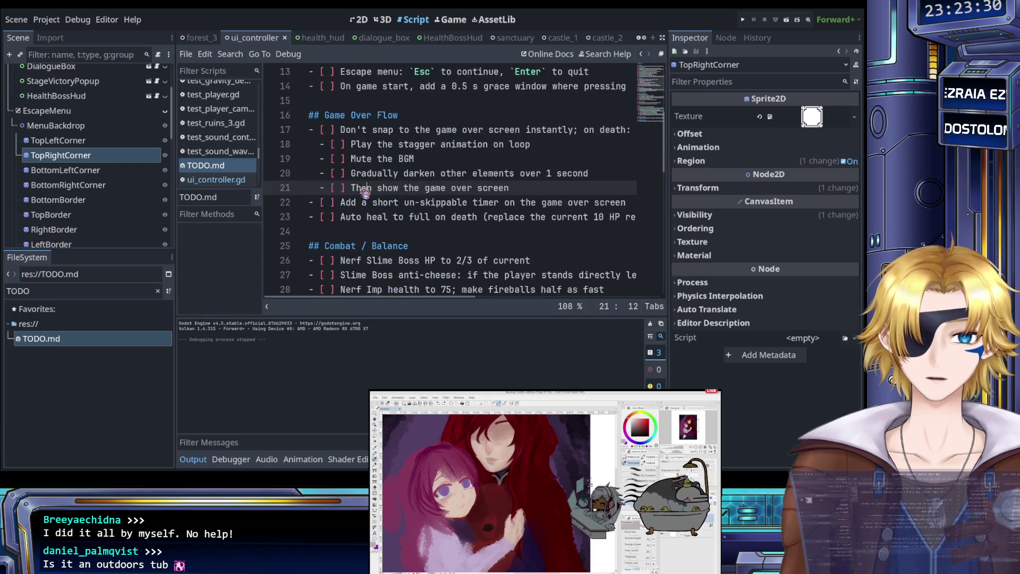
pyautogui.scroll(-3, 366, 192)
pyautogui.scroll(1, 366, 192)
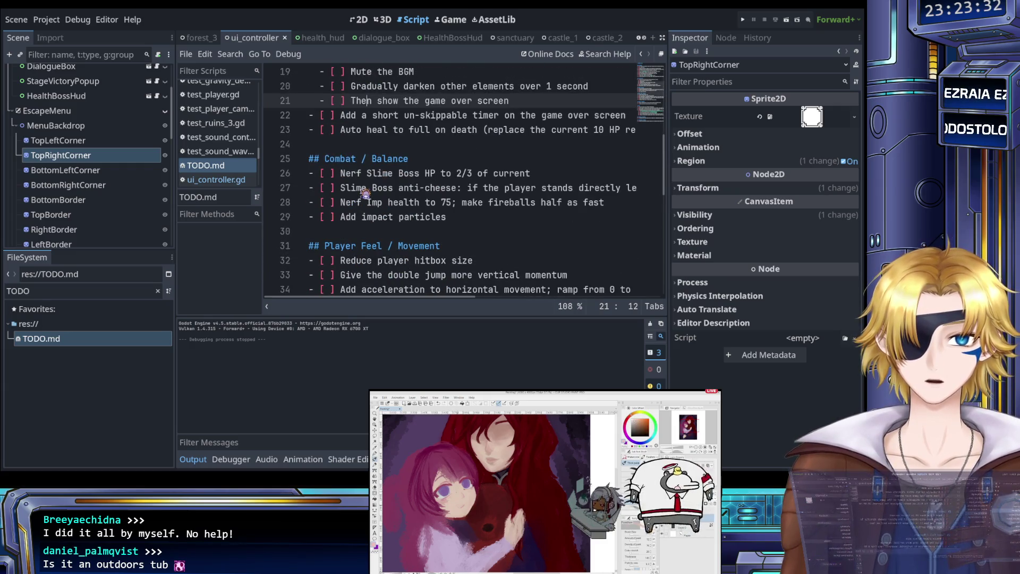
pyautogui.scroll(-5, 365, 193)
pyautogui.scroll(5, 365, 193)
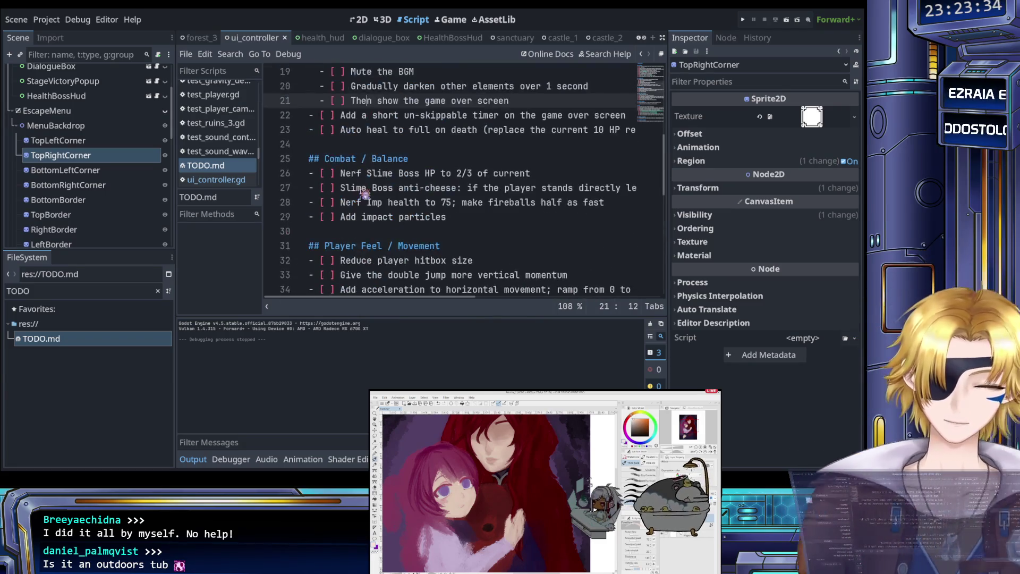